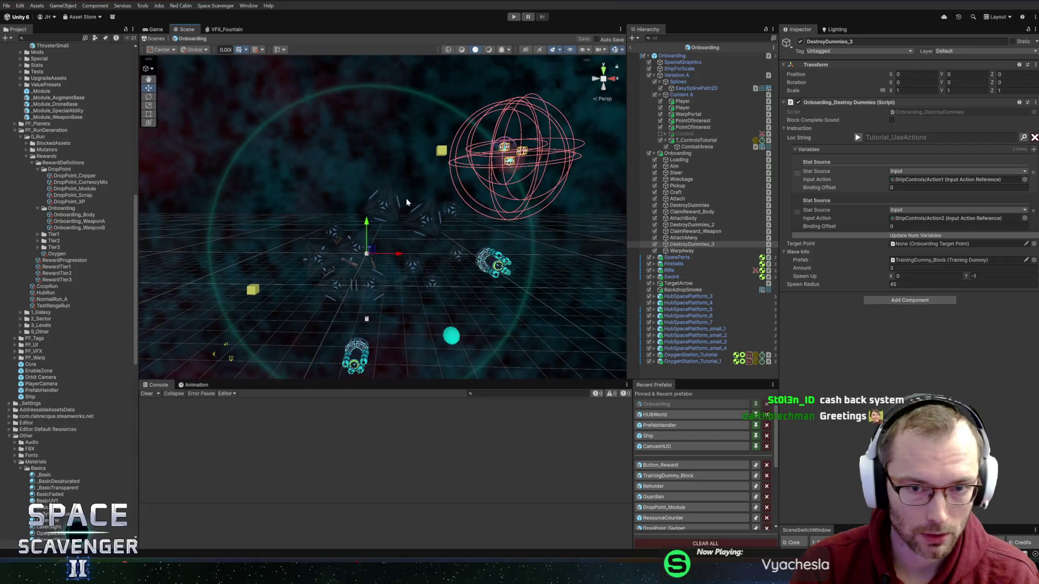
- Multi-select the Fireballs, Rifle and Sword pickups in the Hierarchy to edit their shared Module script
scroll(421, 232, up, 4)
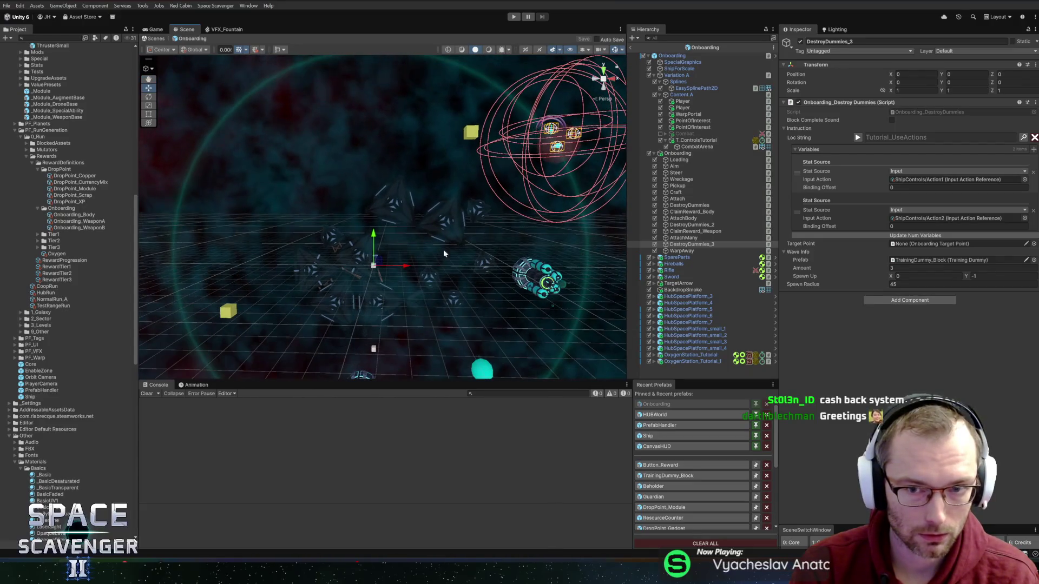
click(680, 264)
shift+click(671, 276)
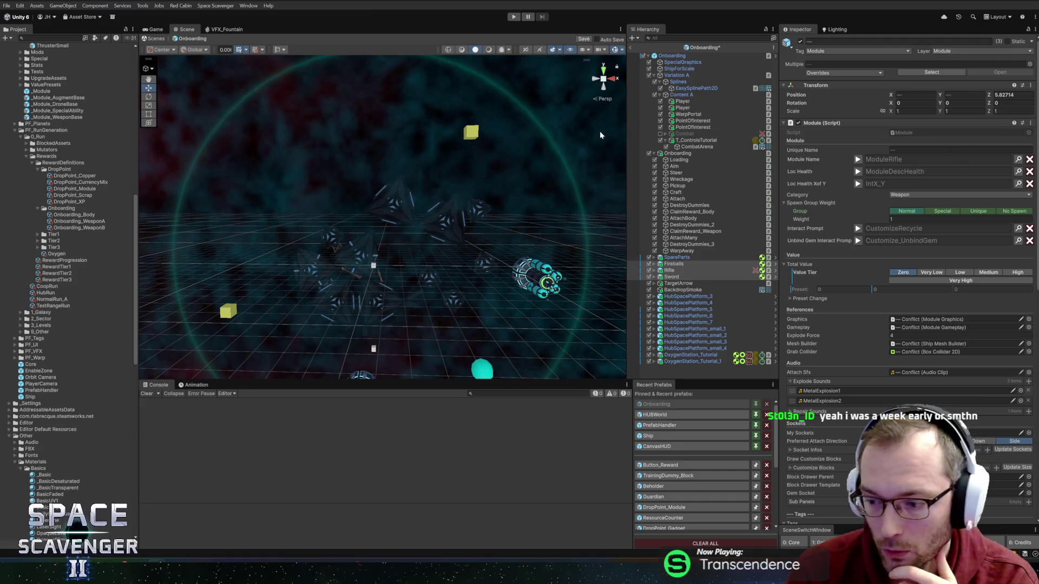
- Inspect the Rifle module, then the Sword module, individually in the Inspector
drag(541, 227, 584, 183)
drag(473, 309, 462, 320)
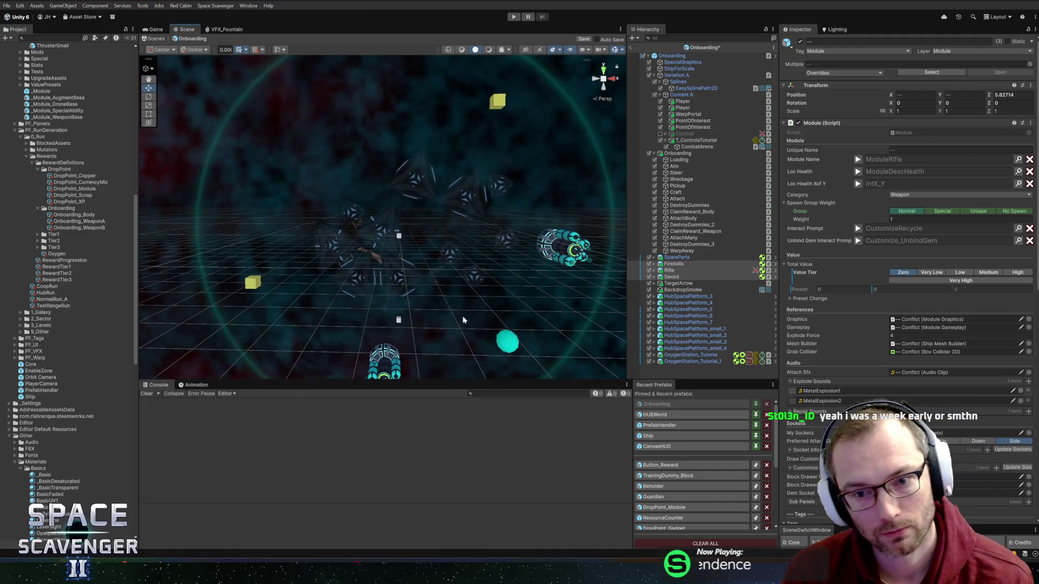
scroll(472, 269, down, 2)
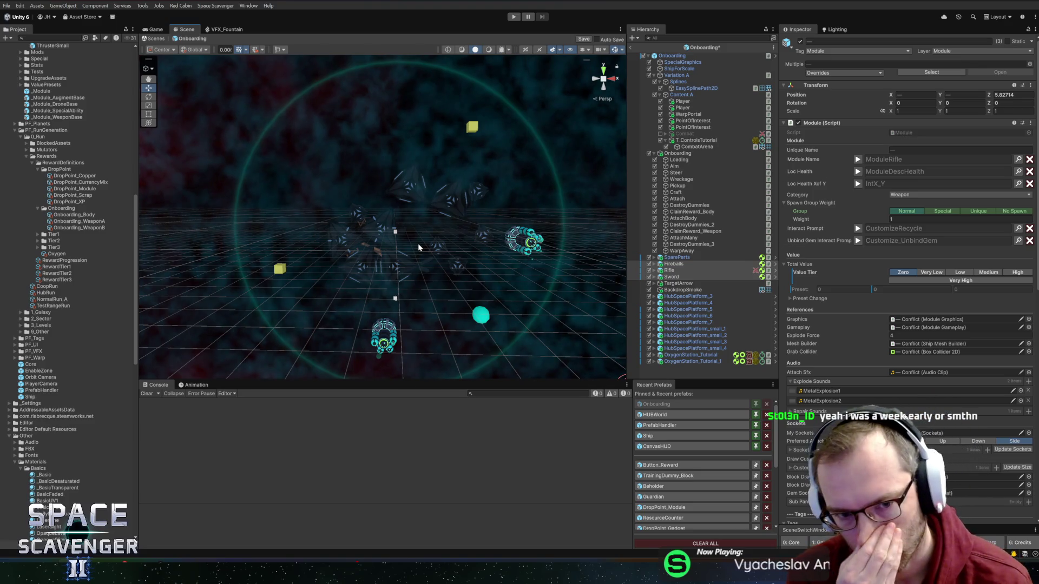
scroll(418, 247, up, 5)
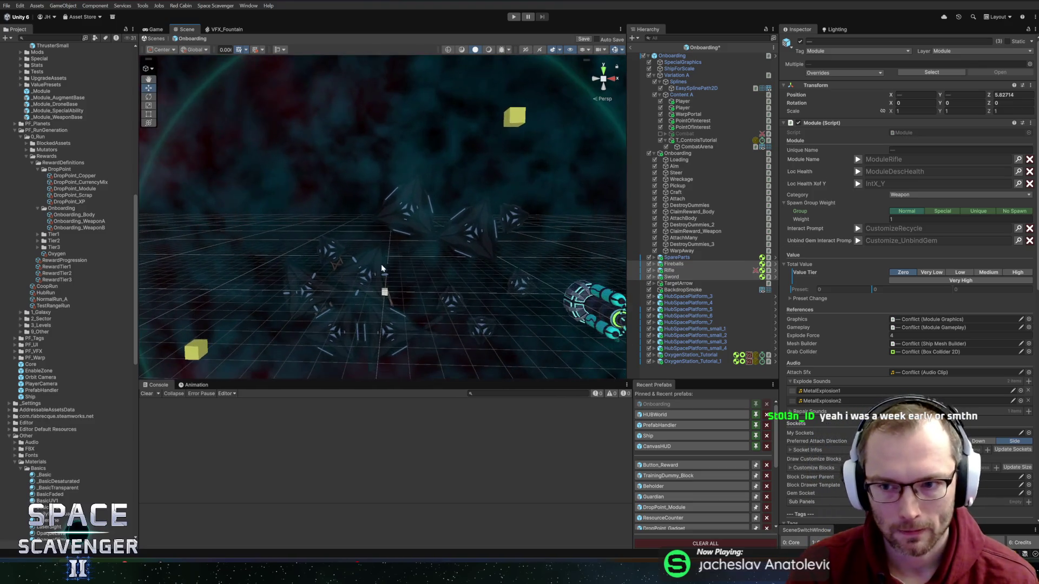
scroll(434, 276, down, 5)
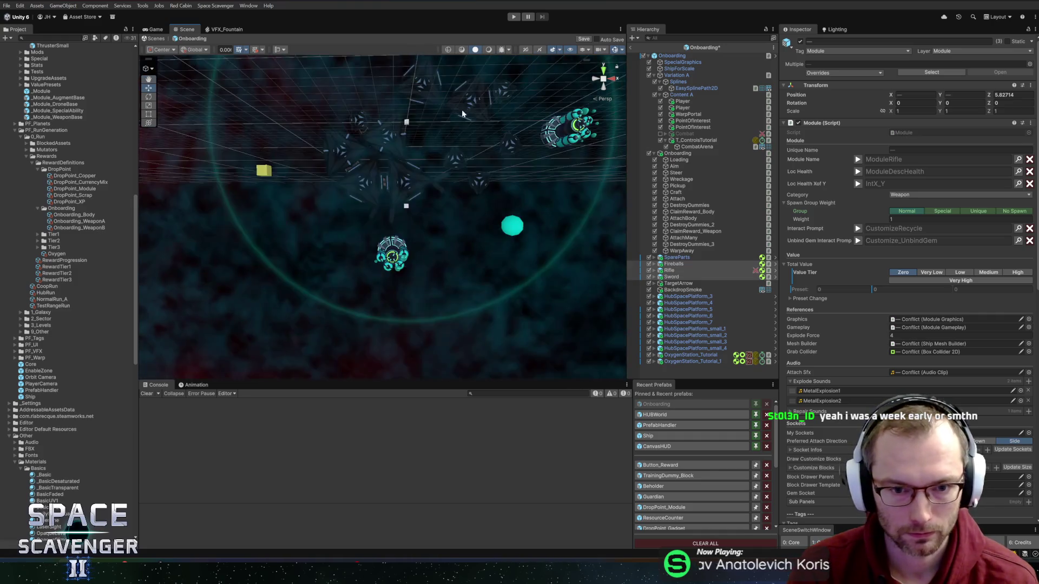
scroll(462, 109, up, 5)
click(671, 270)
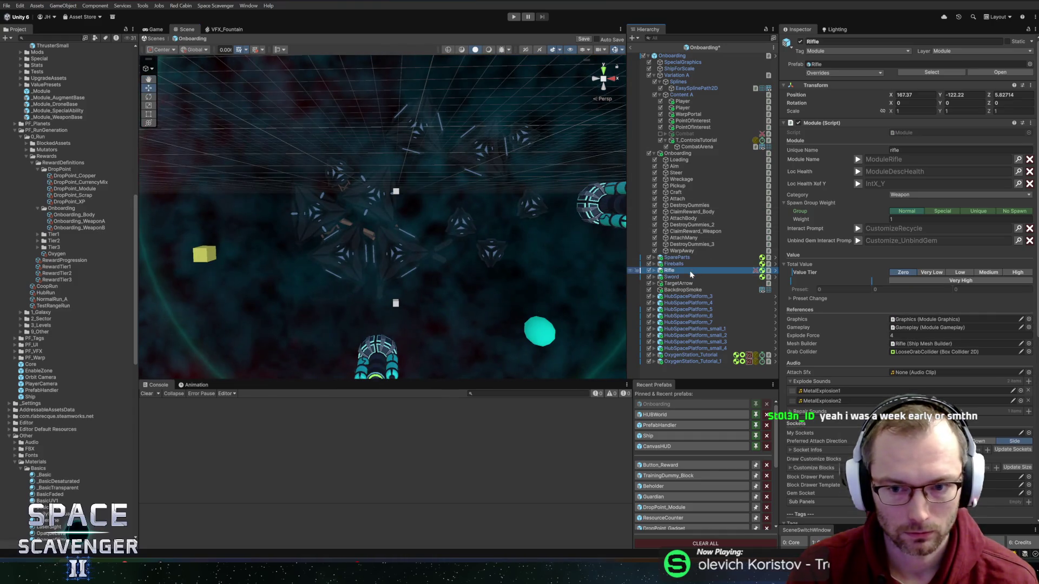
click(684, 276)
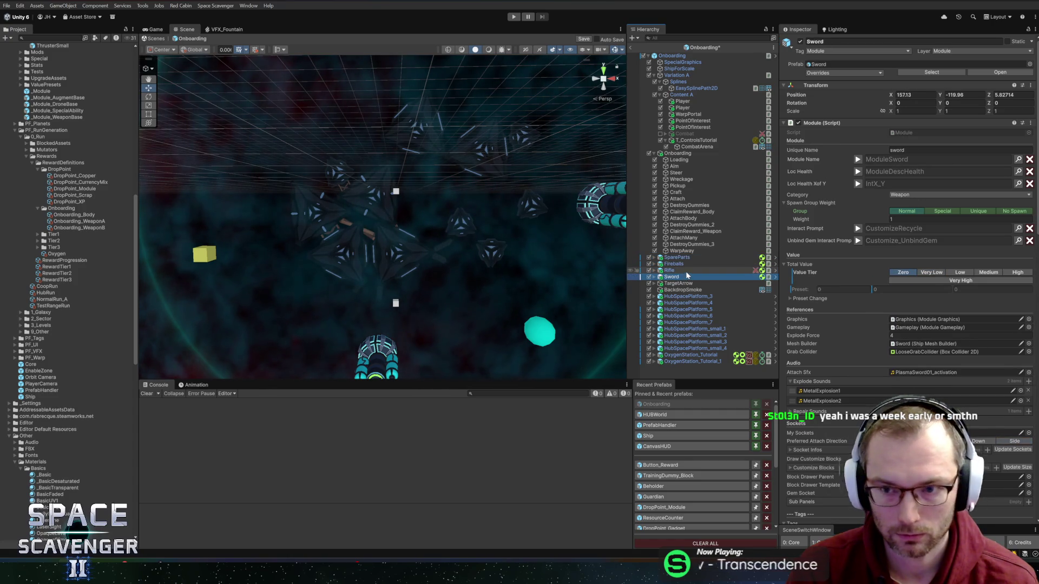
- Save the Onboarding scene with Ctrl+S and reframe the Scene view over the arena
key(ctrl+s)
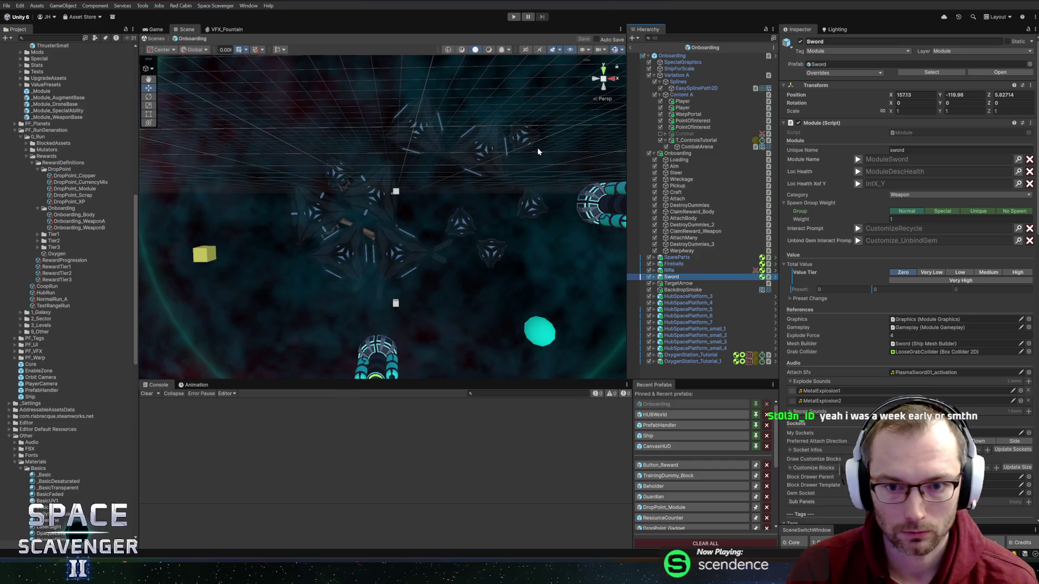
mouse_move(537, 147)
mouse_down()
mouse_move(524, 195)
mouse_move(503, 209)
mouse_up()
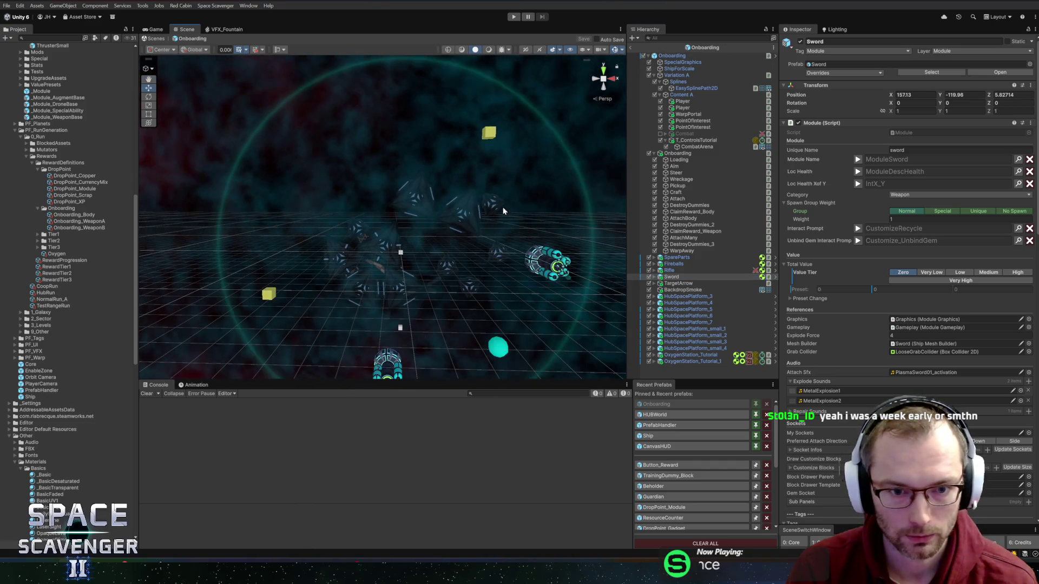
mouse_move(487, 245)
mouse_down()
mouse_move(475, 225)
mouse_move(478, 186)
mouse_move(482, 232)
mouse_move(478, 215)
mouse_move(523, 168)
mouse_move(378, 194)
mouse_move(396, 223)
mouse_move(422, 207)
mouse_move(411, 162)
mouse_move(422, 184)
mouse_move(435, 182)
mouse_up()
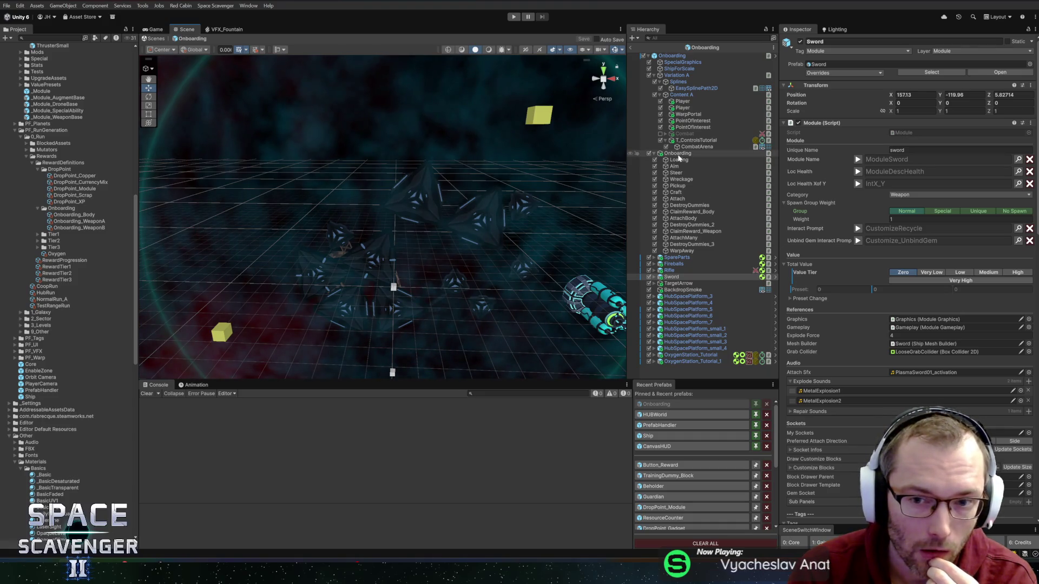
- Use Edit Script on the Onboarding object's Onboarding Manager component to open OnboardingManager.cs
click(677, 154)
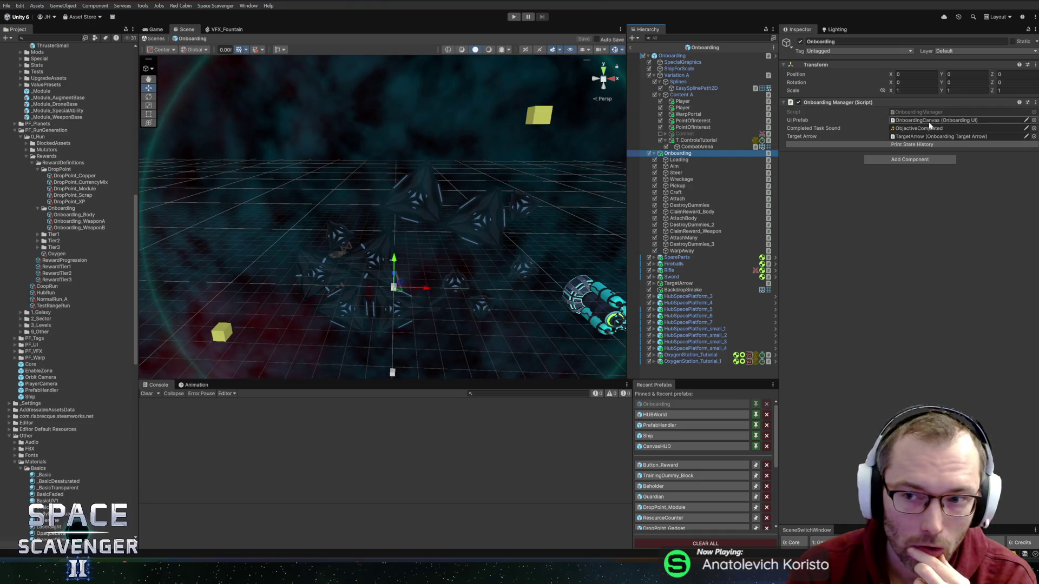
right_click(819, 102)
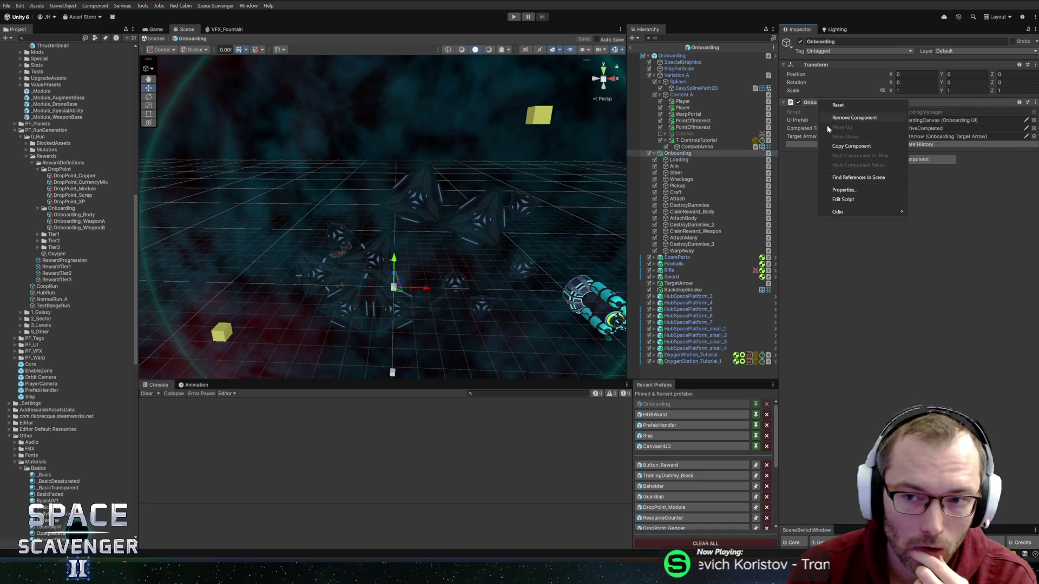
click(843, 200)
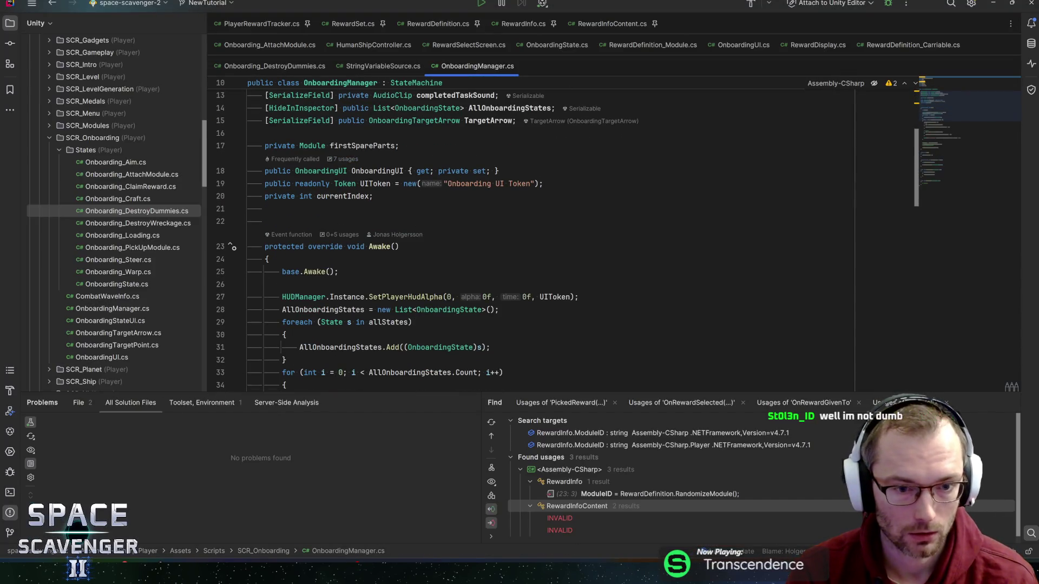
- Trace AllOnboardingStates and the allStates loop, then jump to the StateMachine base class declaration
click(343, 310)
scroll(541, 238, down, 2)
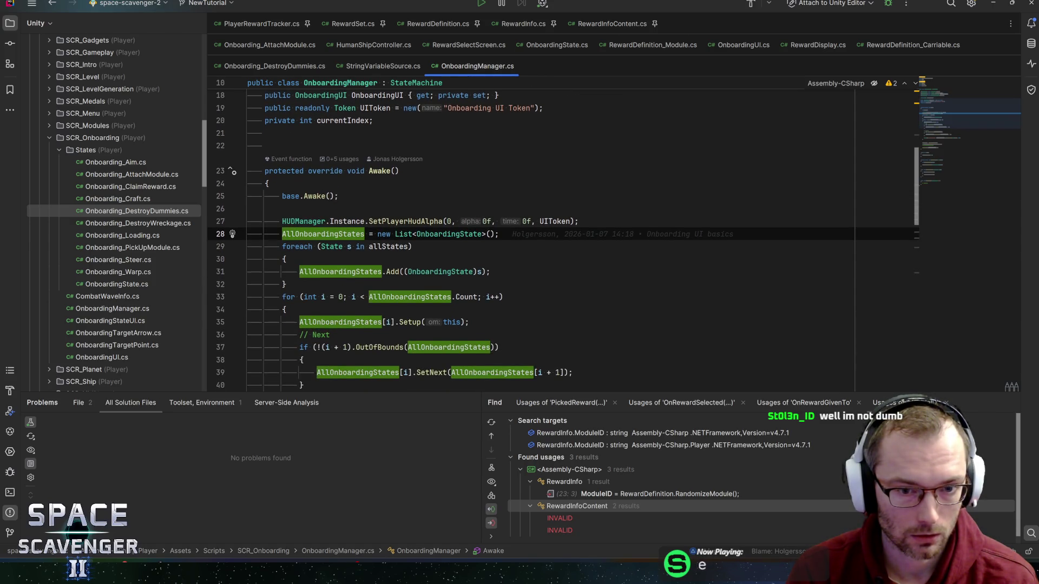
click(389, 246)
scroll(388, 247, up, 4)
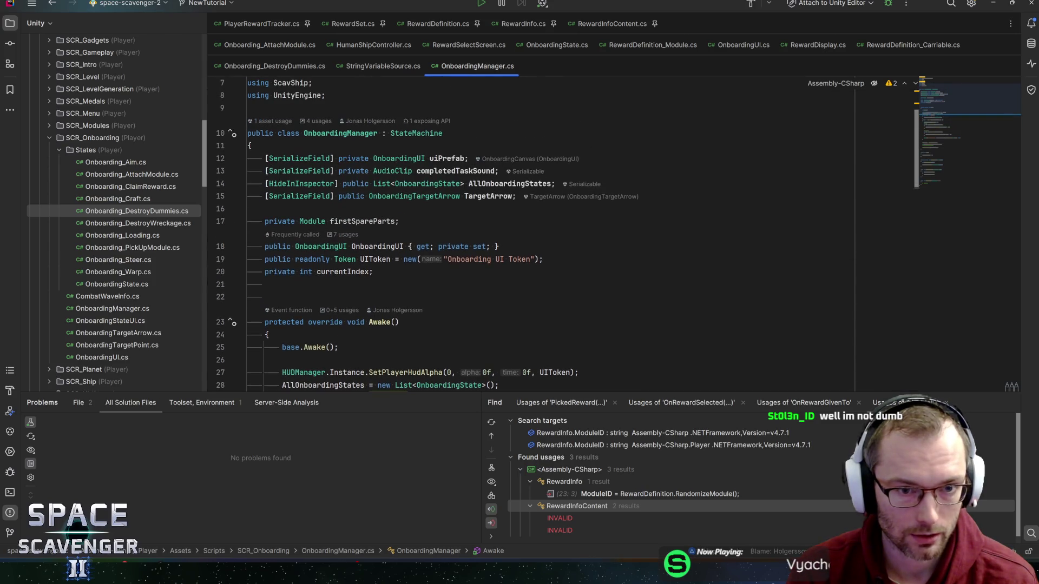
ctrl+click(416, 134)
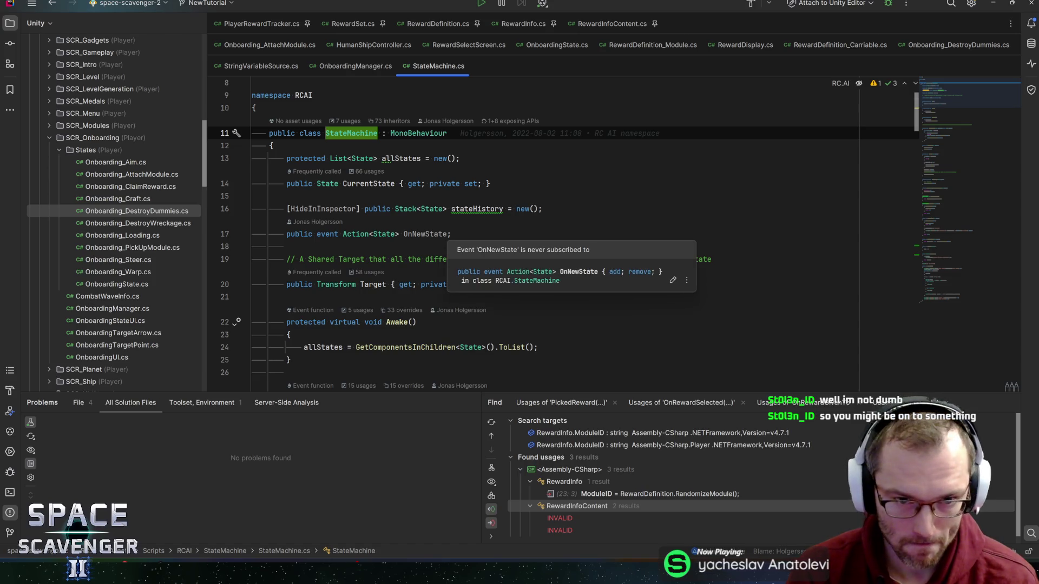
- Navigate back to the allStates loop in OnboardingManager.cs and return to Unity
key(ctrl+alt+Left)
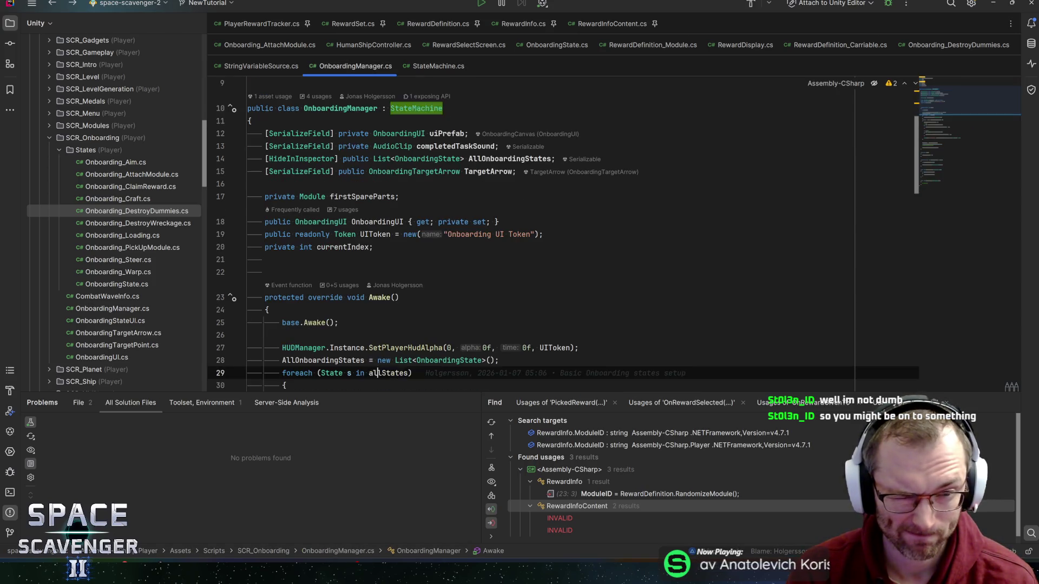
key(ctrl+Home)
key(ctrl+alt+Left)
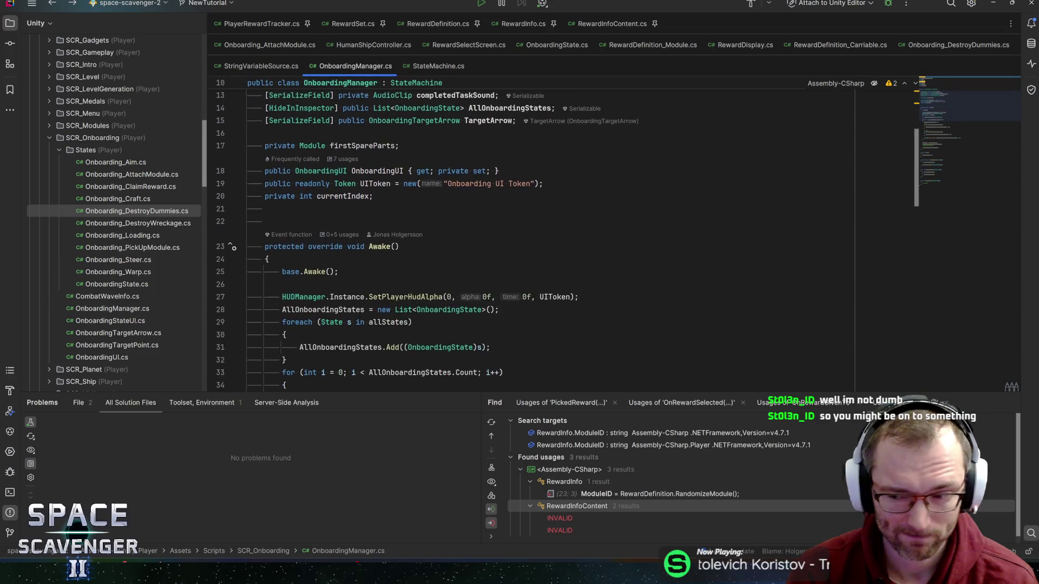
key(alt+Tab)
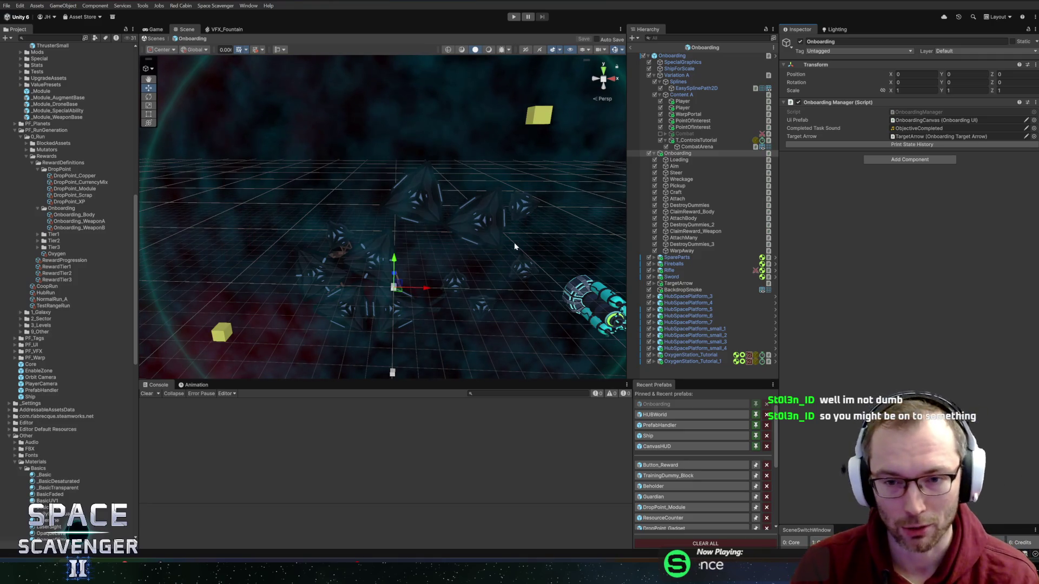
mouse_move(463, 197)
mouse_down()
mouse_move(442, 303)
mouse_move(460, 282)
mouse_move(453, 222)
mouse_move(446, 225)
mouse_up()
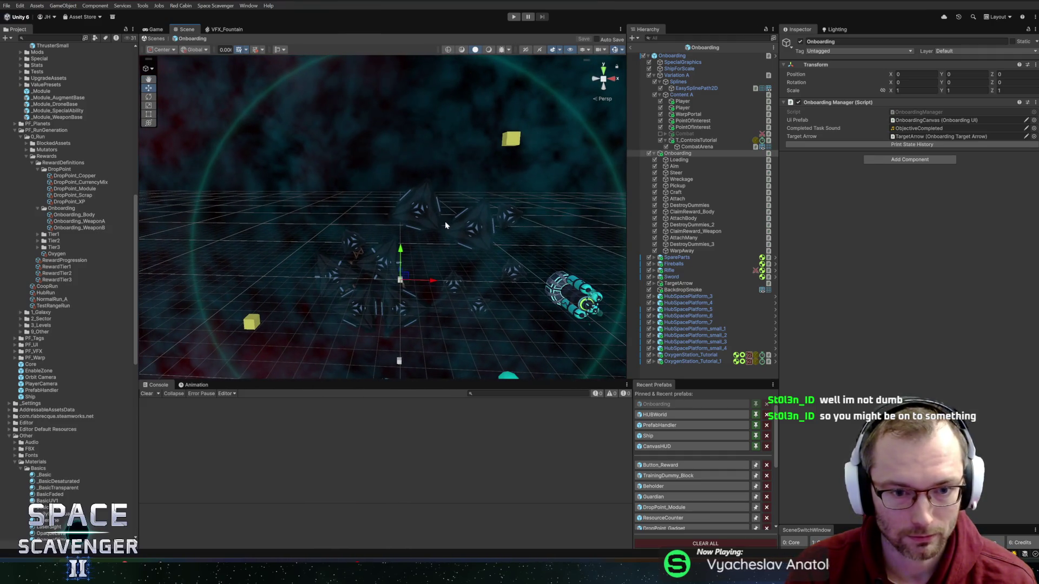
right_click(445, 225)
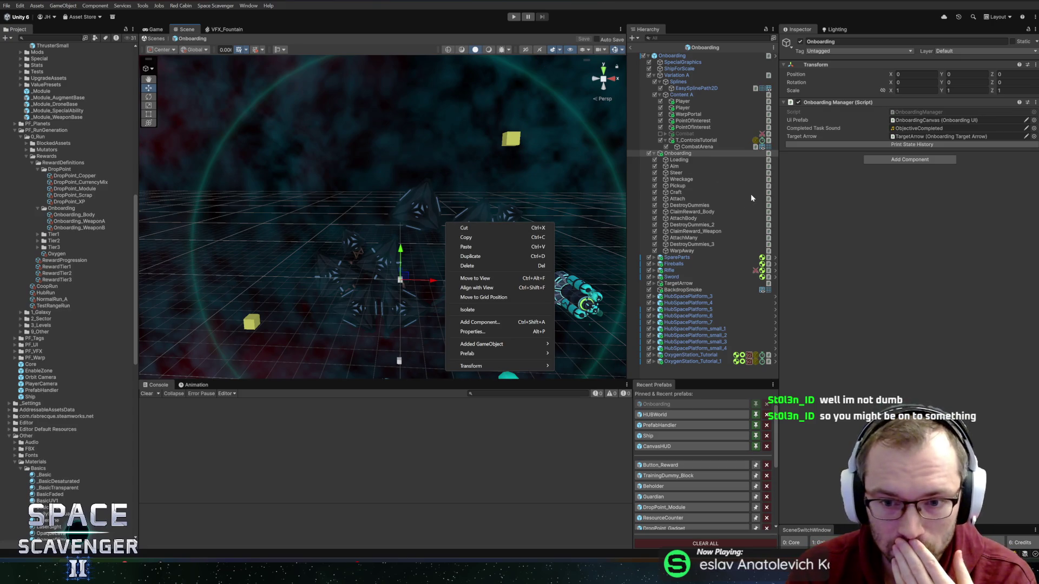
key(Escape)
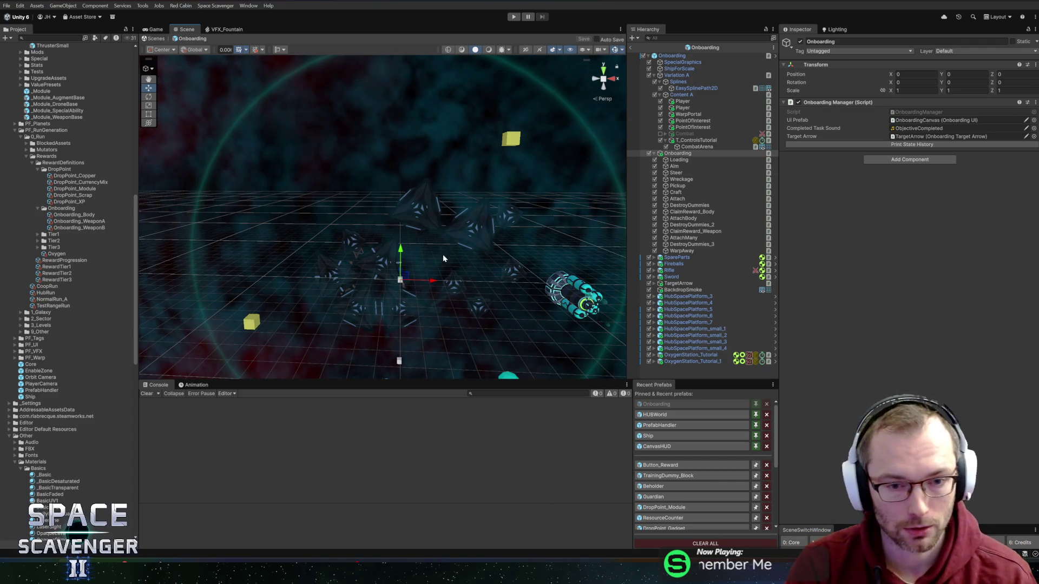
- Switch from Unity to the HacknPlan January 26A board and open a blank New task form
mouse_move(444, 259)
mouse_down()
mouse_move(432, 233)
mouse_move(457, 179)
mouse_up()
right_click(458, 178)
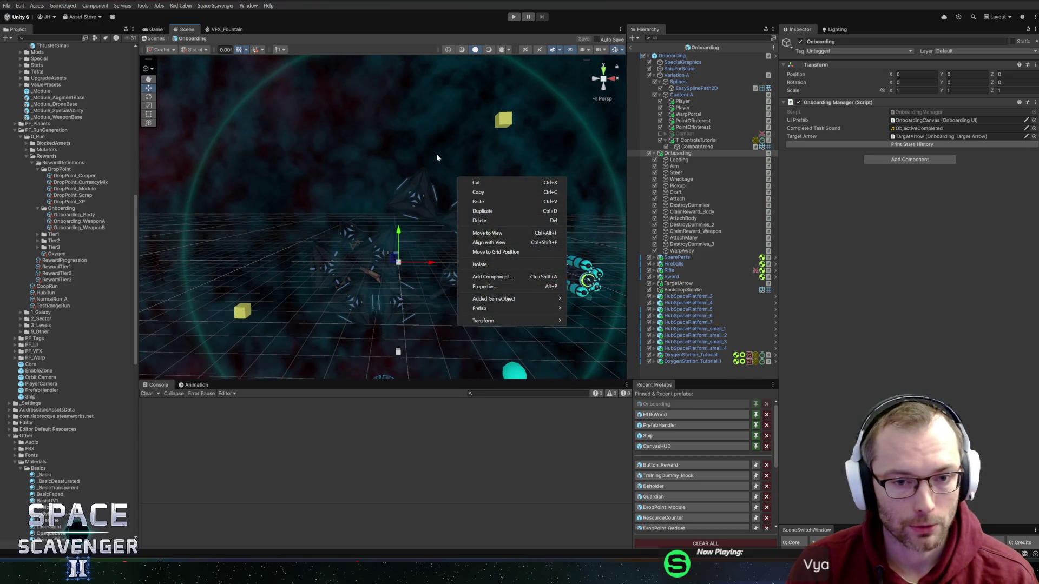
key(alt+Tab)
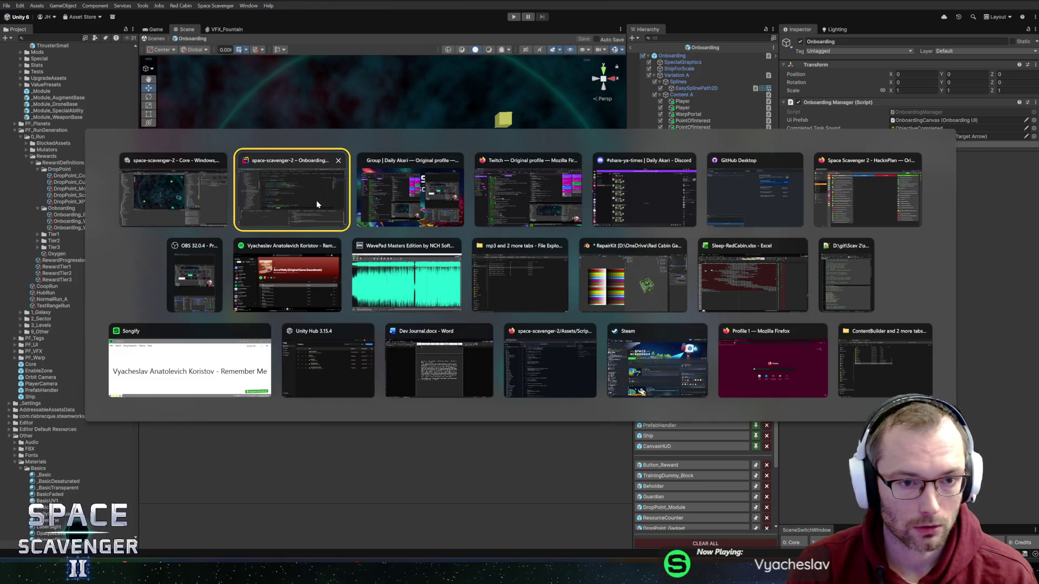
key(alt+Tab)
key(alt+Tab)
key(alt+Tab)
key(n)
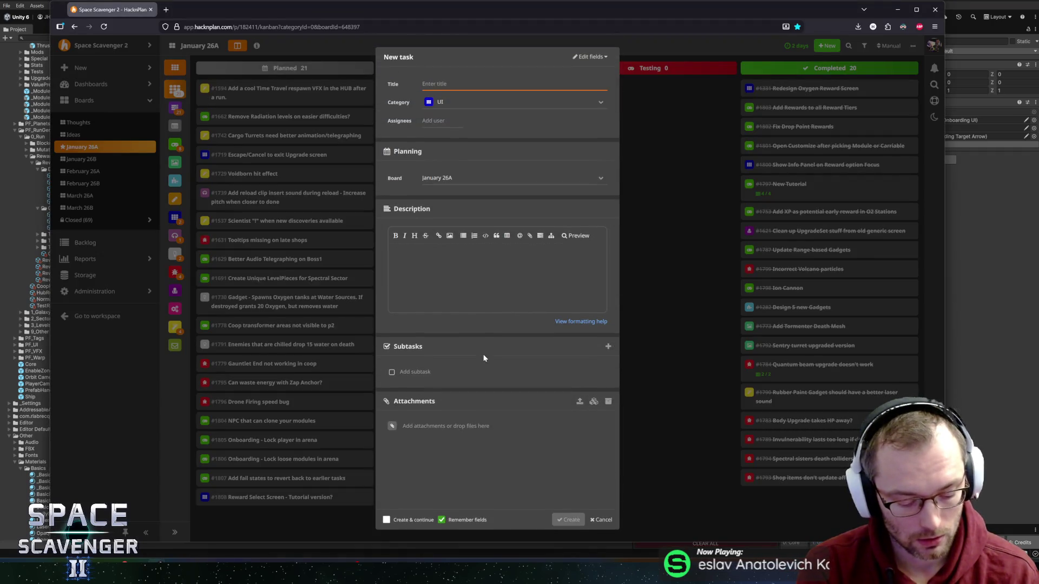
- Create task #1809 'Warping from Tutorial Arena should take you to Hub' with category Gameplay
text(Warping from)
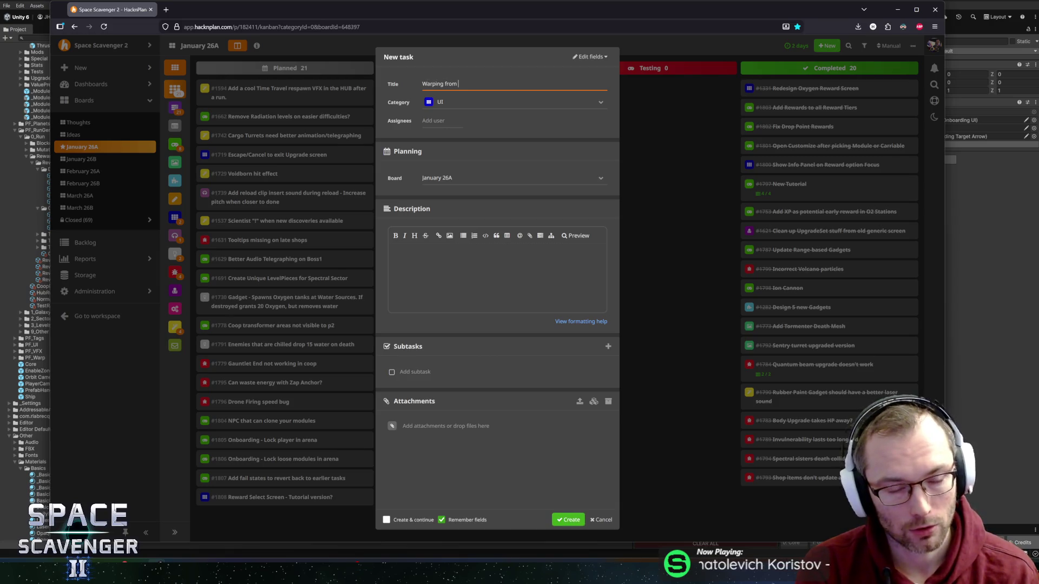
text( Tutorial Ar)
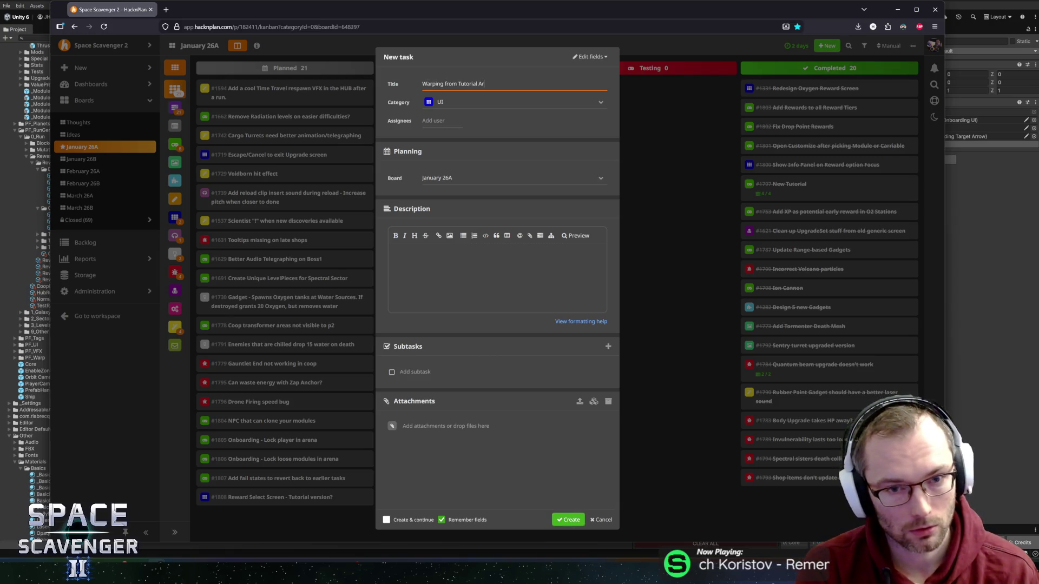
text(ena should tak)
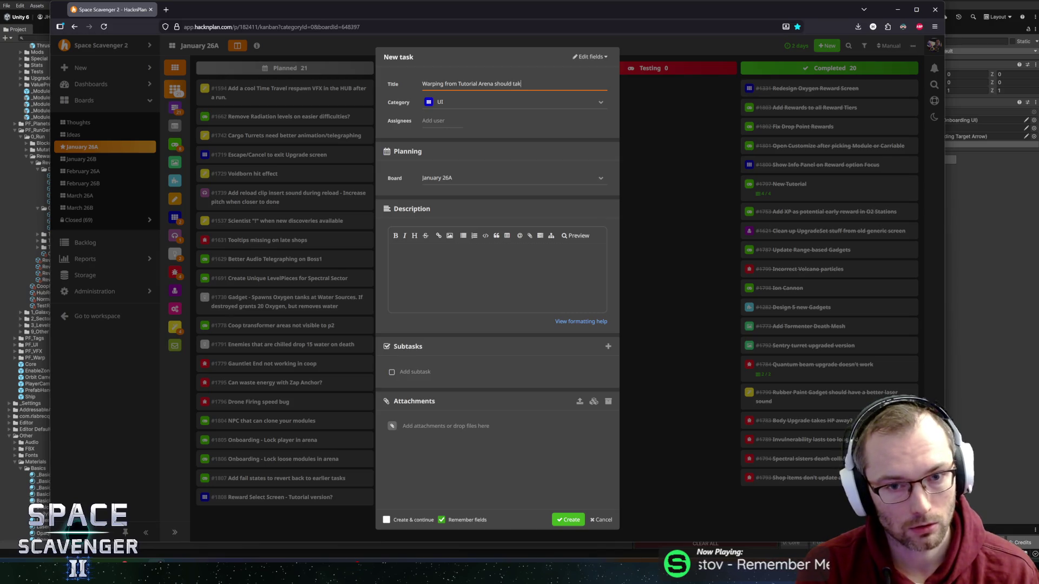
text(e you to)
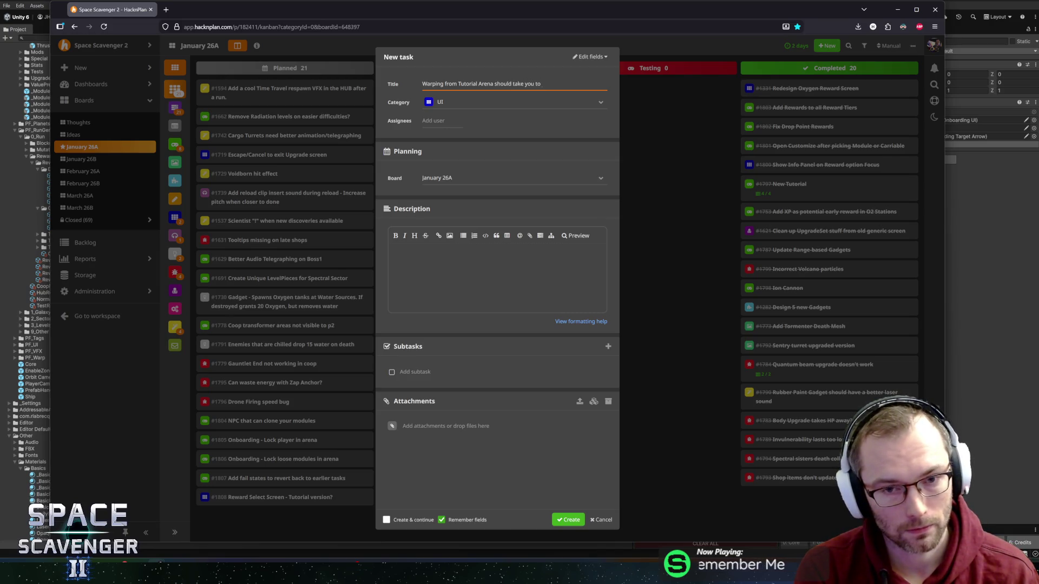
text( Hub)
key(Tab)
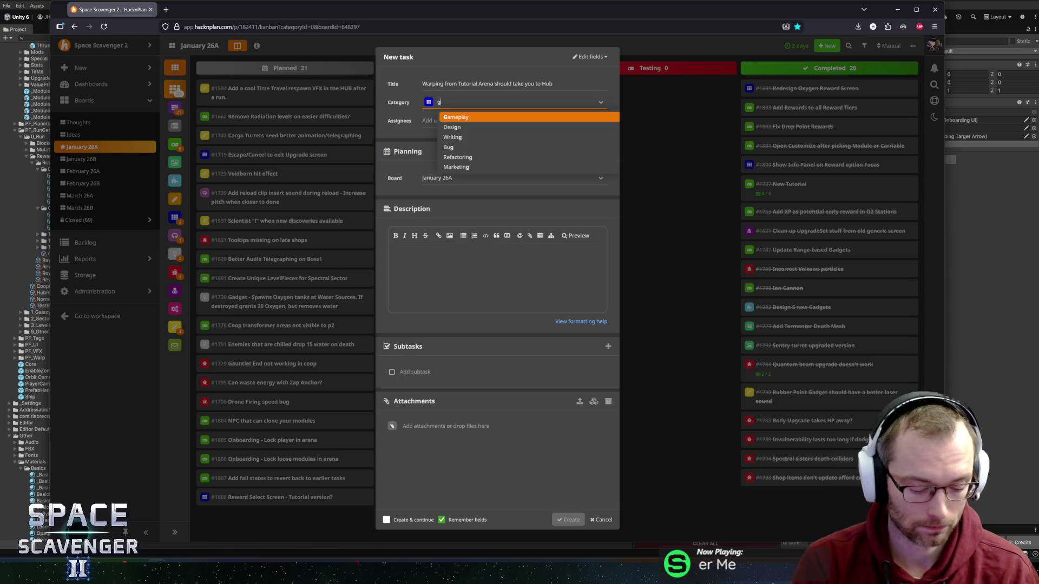
text(gam)
key(Return)
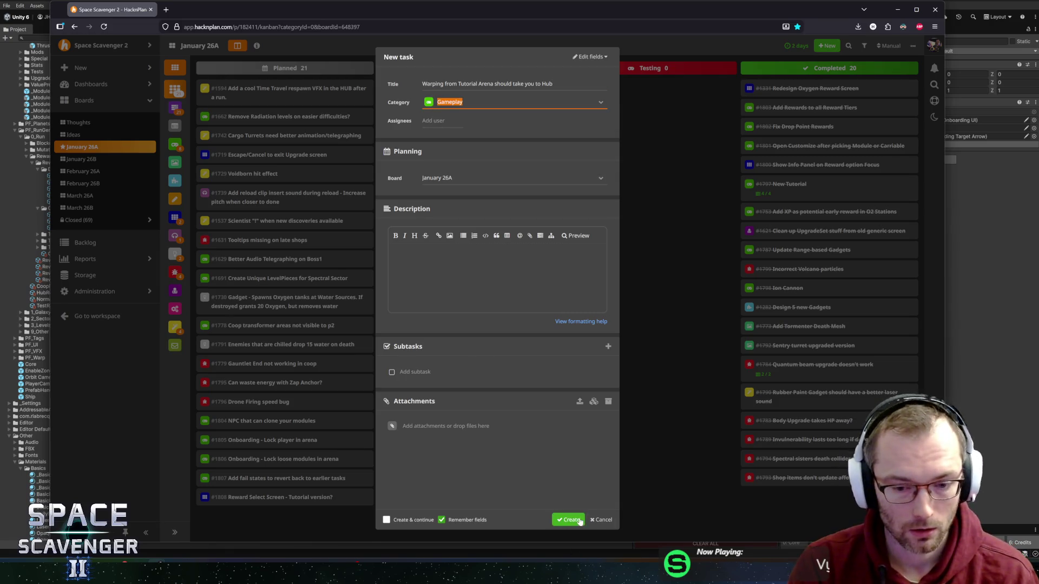
click(576, 519)
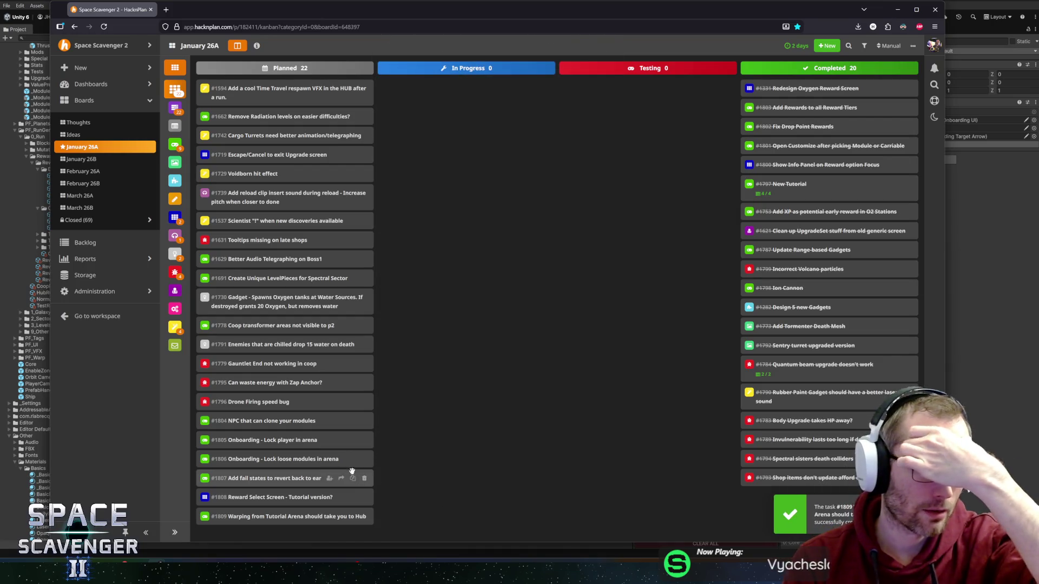
- Drag cards #1805, #1806 and #1807 into In Progress, then choose Send to board for #1804
mouse_move(328, 464)
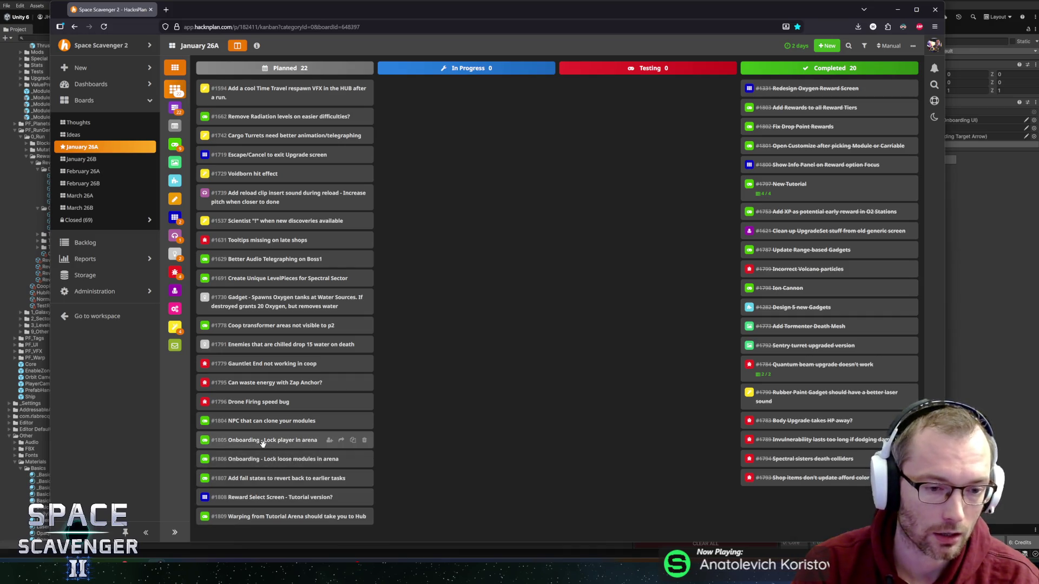
drag(263, 442, 449, 346)
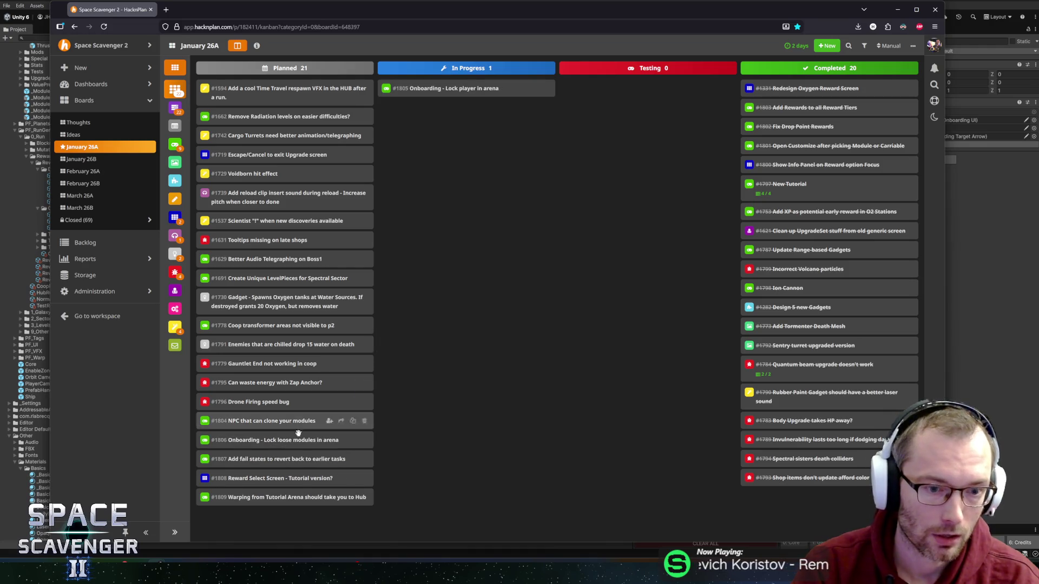
drag(227, 444, 427, 381)
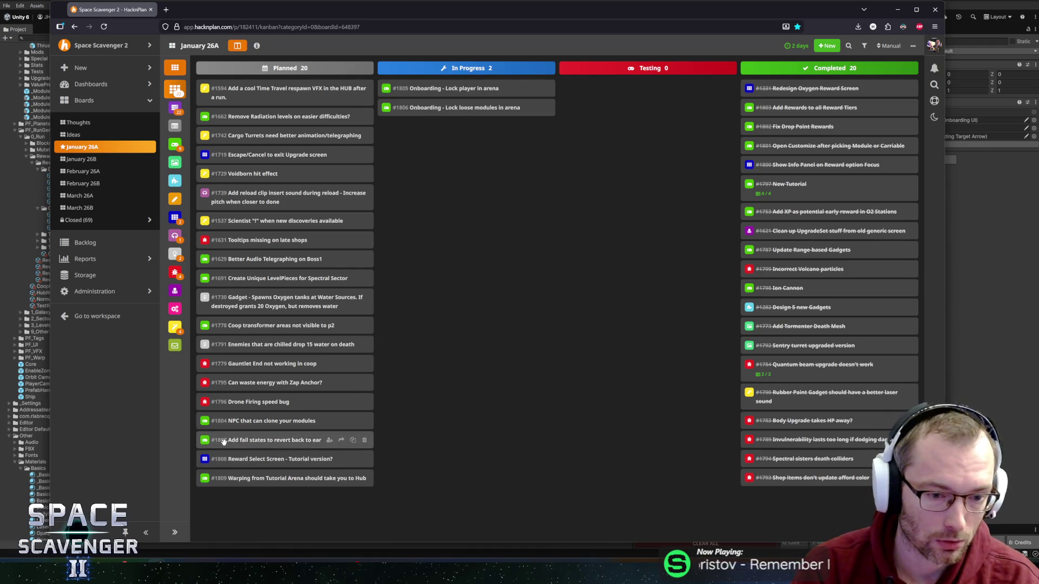
mouse_move(252, 441)
mouse_down()
mouse_move(447, 364)
mouse_move(471, 384)
mouse_move(444, 403)
mouse_up()
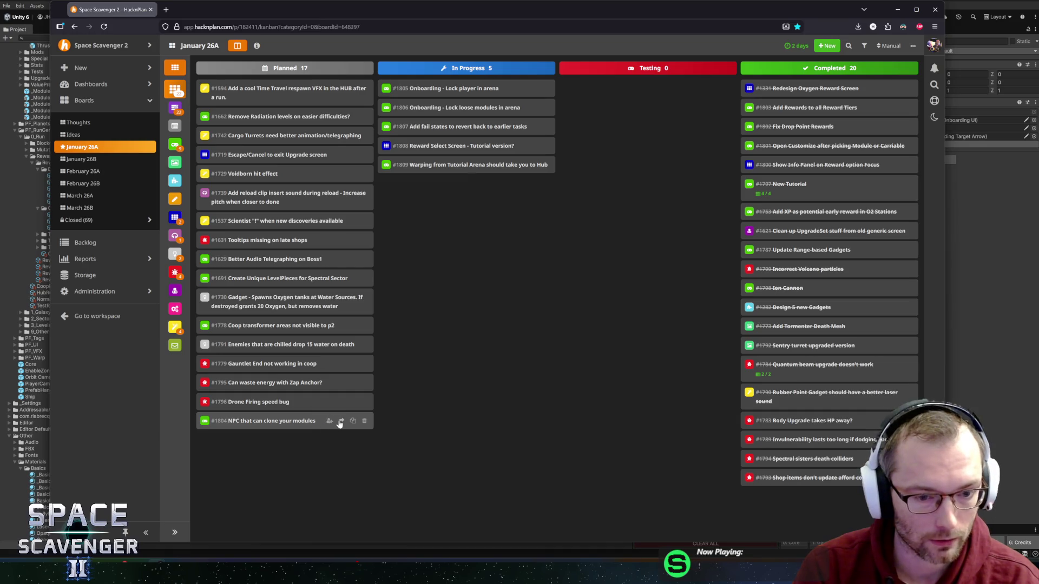
click(341, 421)
click(311, 433)
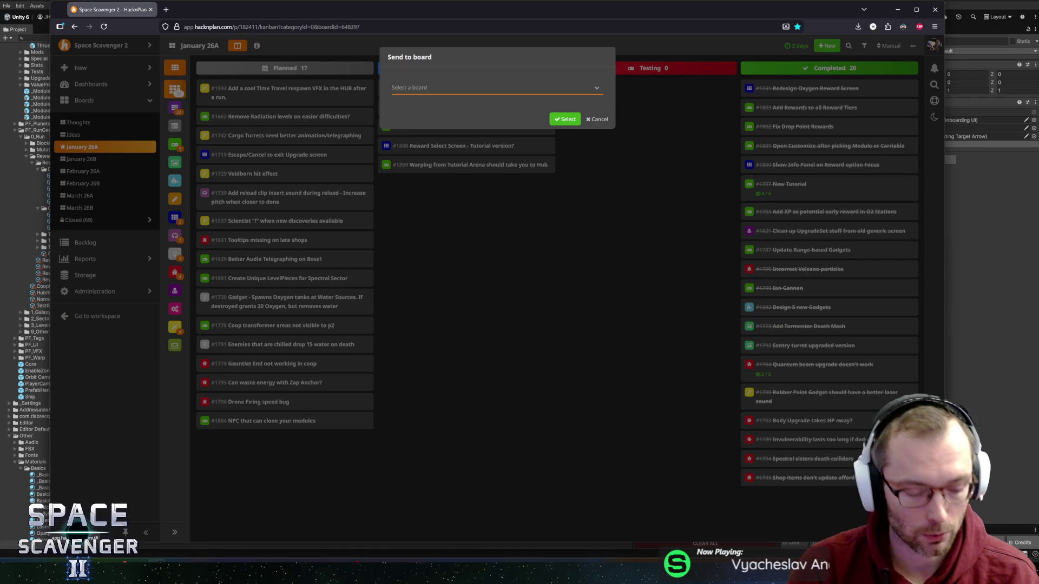
- Filter boards with 'jan', pick January 26B, and confirm sending task #1804 there
text(jan)
click(424, 103)
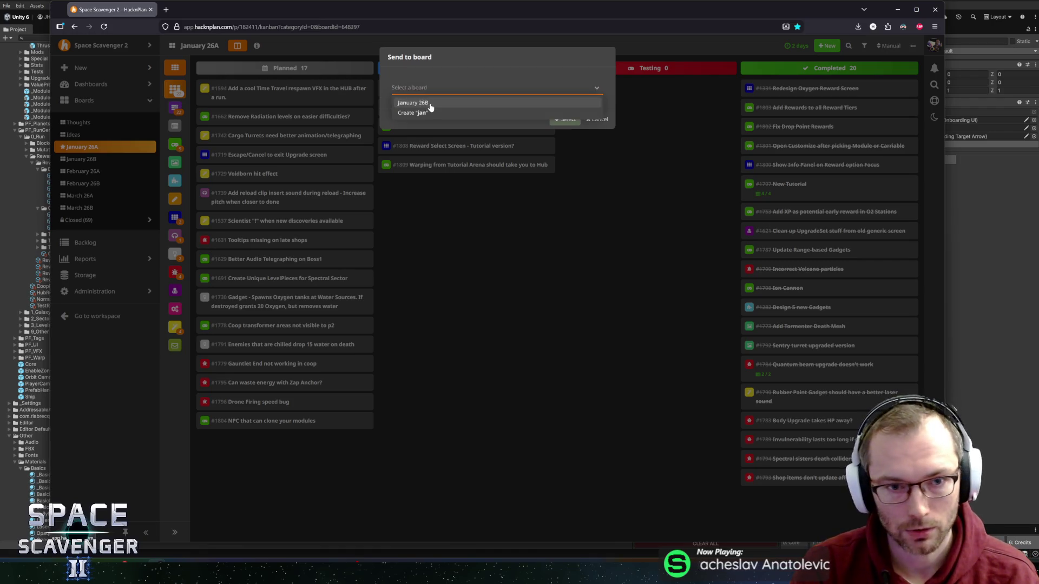
click(560, 120)
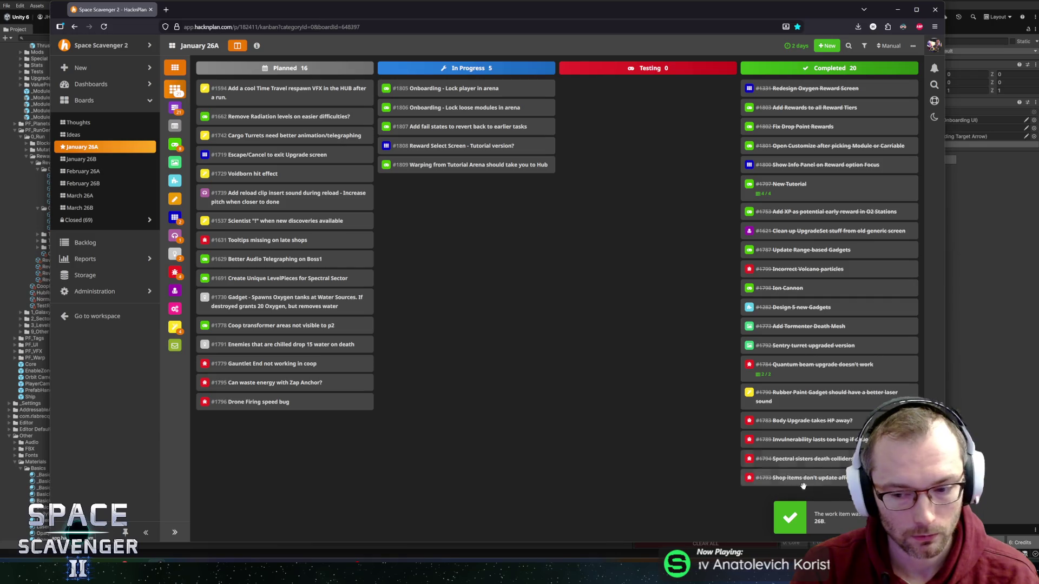